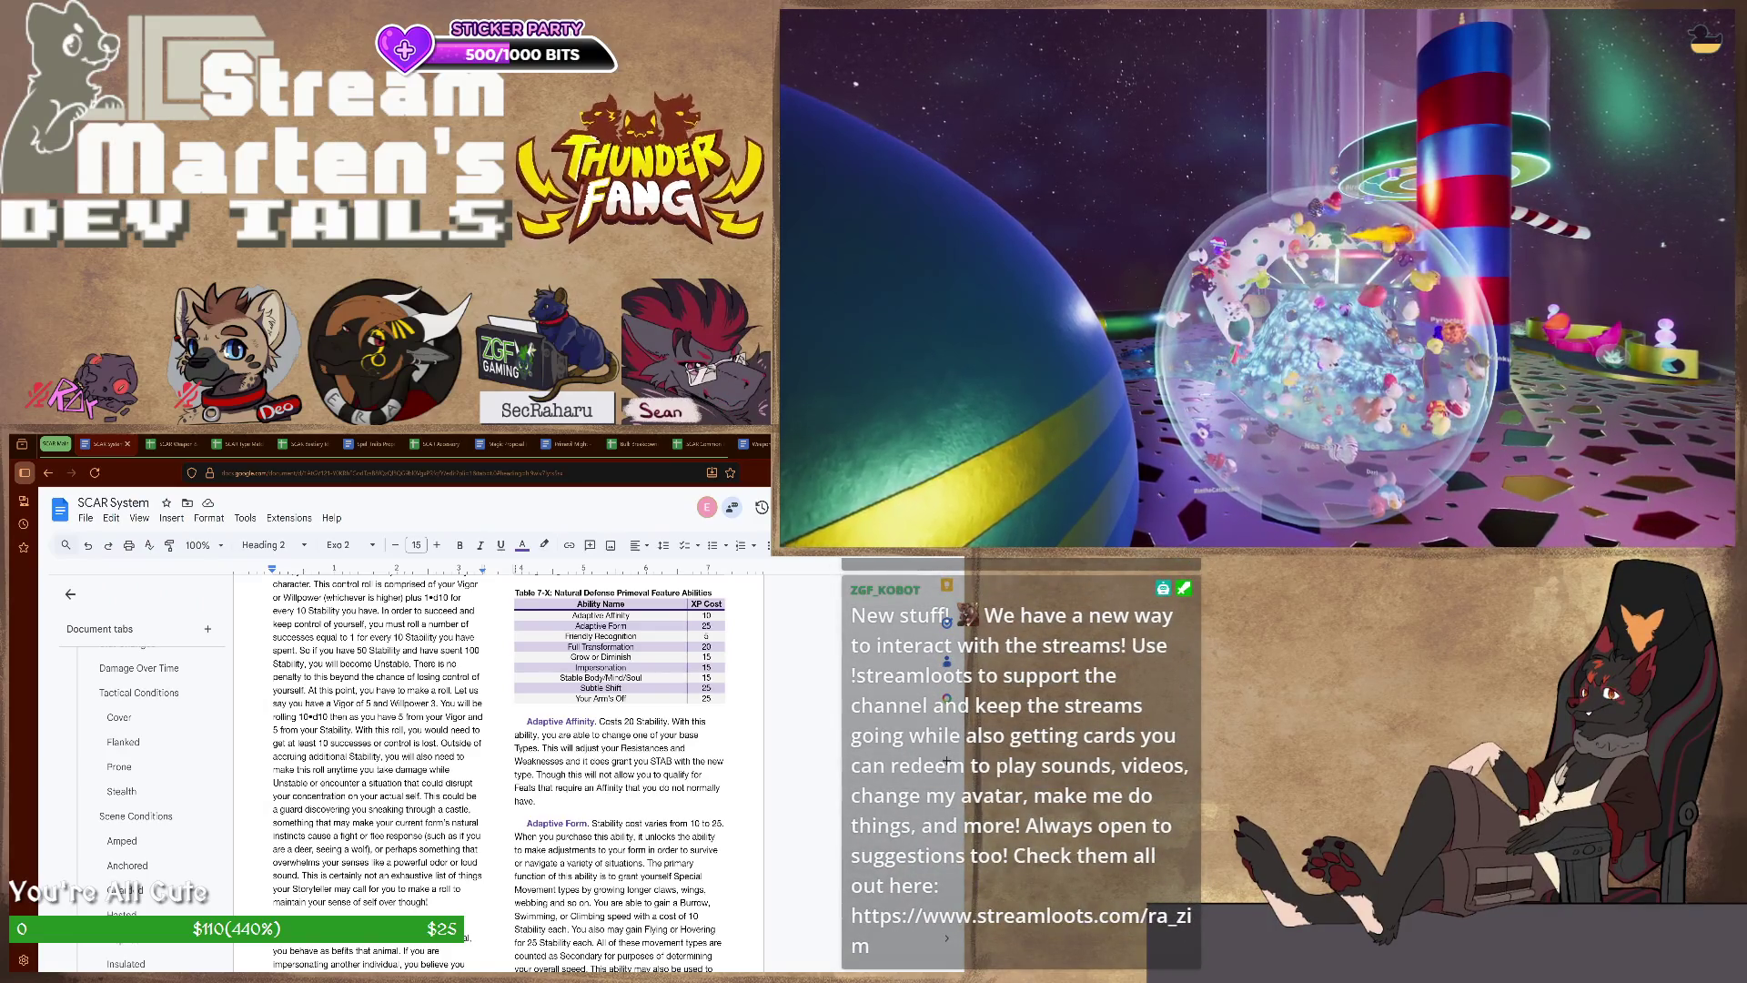
- Switch to the Magic Proposal (Semi-Sane Edition) doc and start a document search
key(ctrl+t)
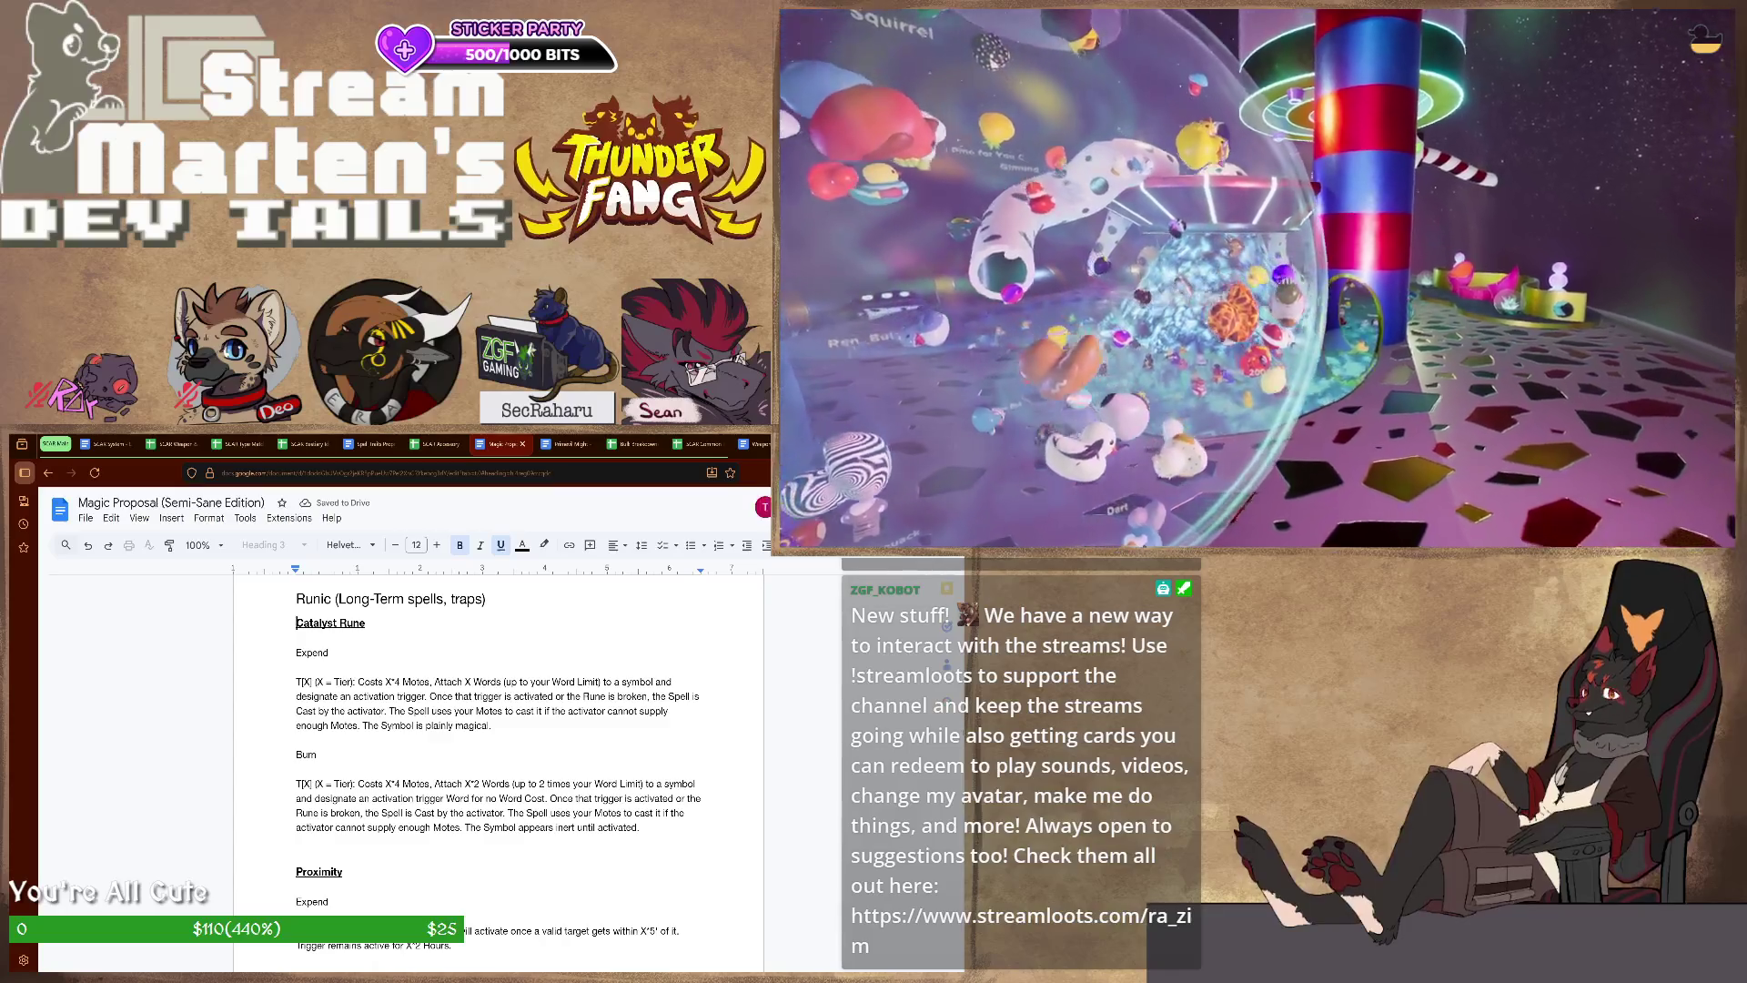
key(ctrl+f)
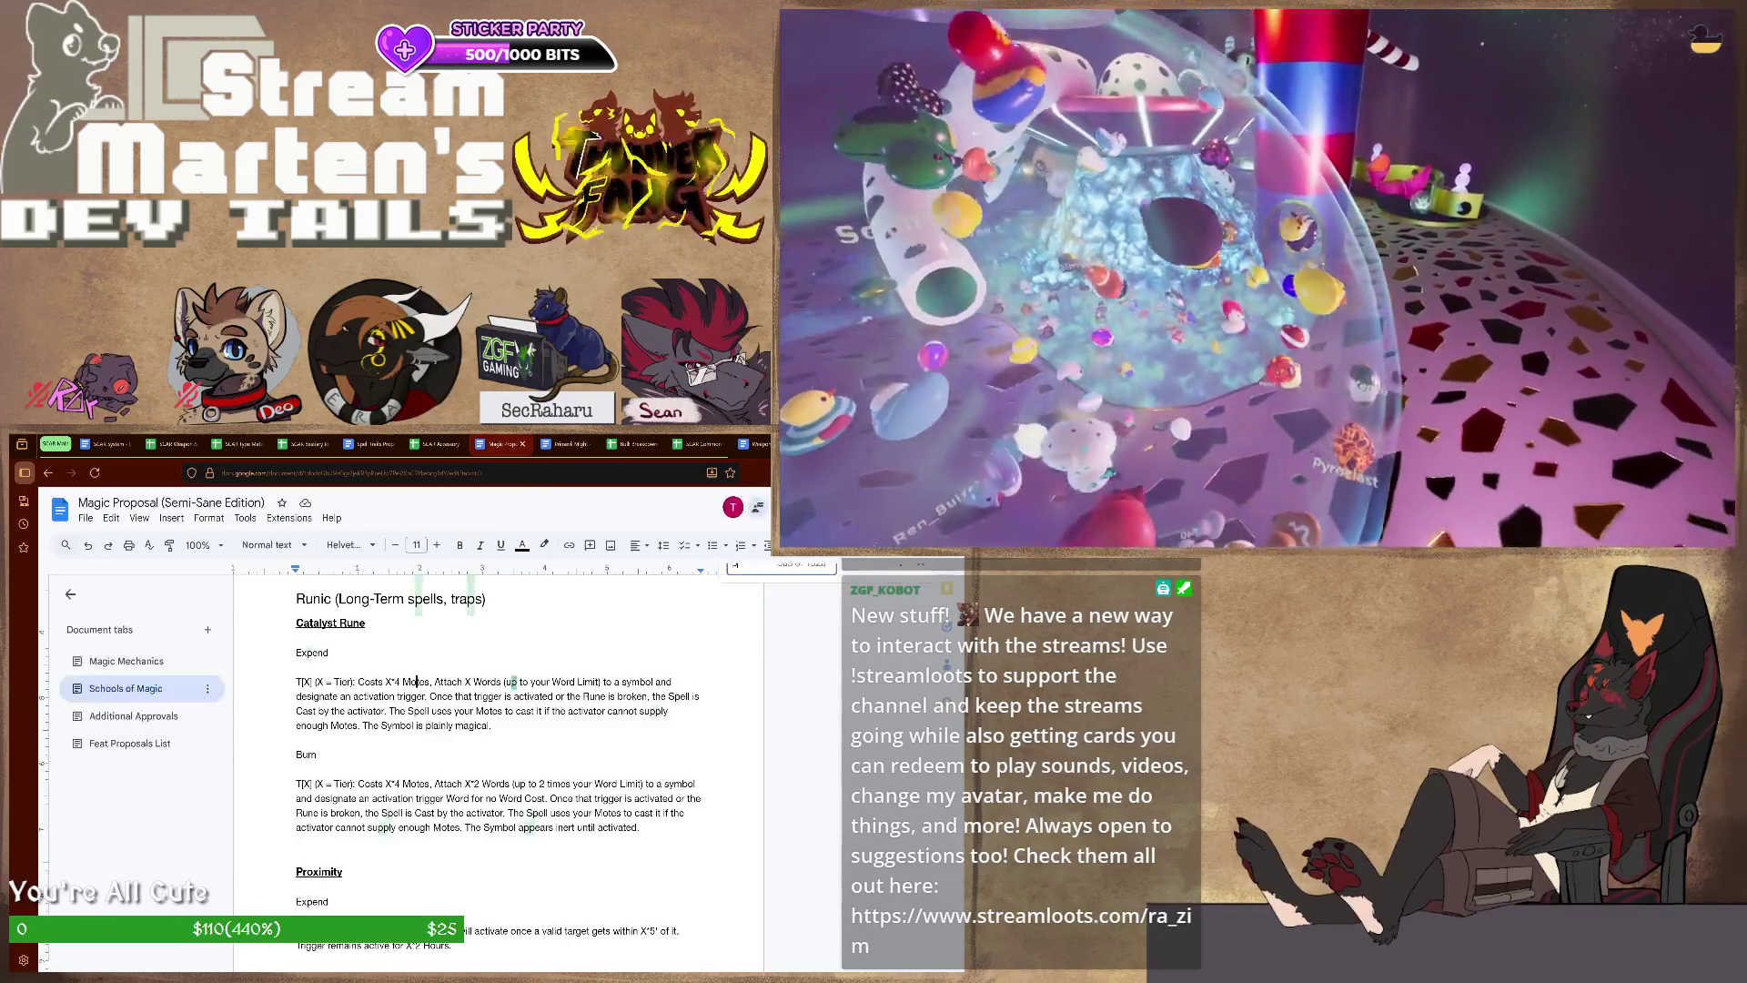
text(pocket)
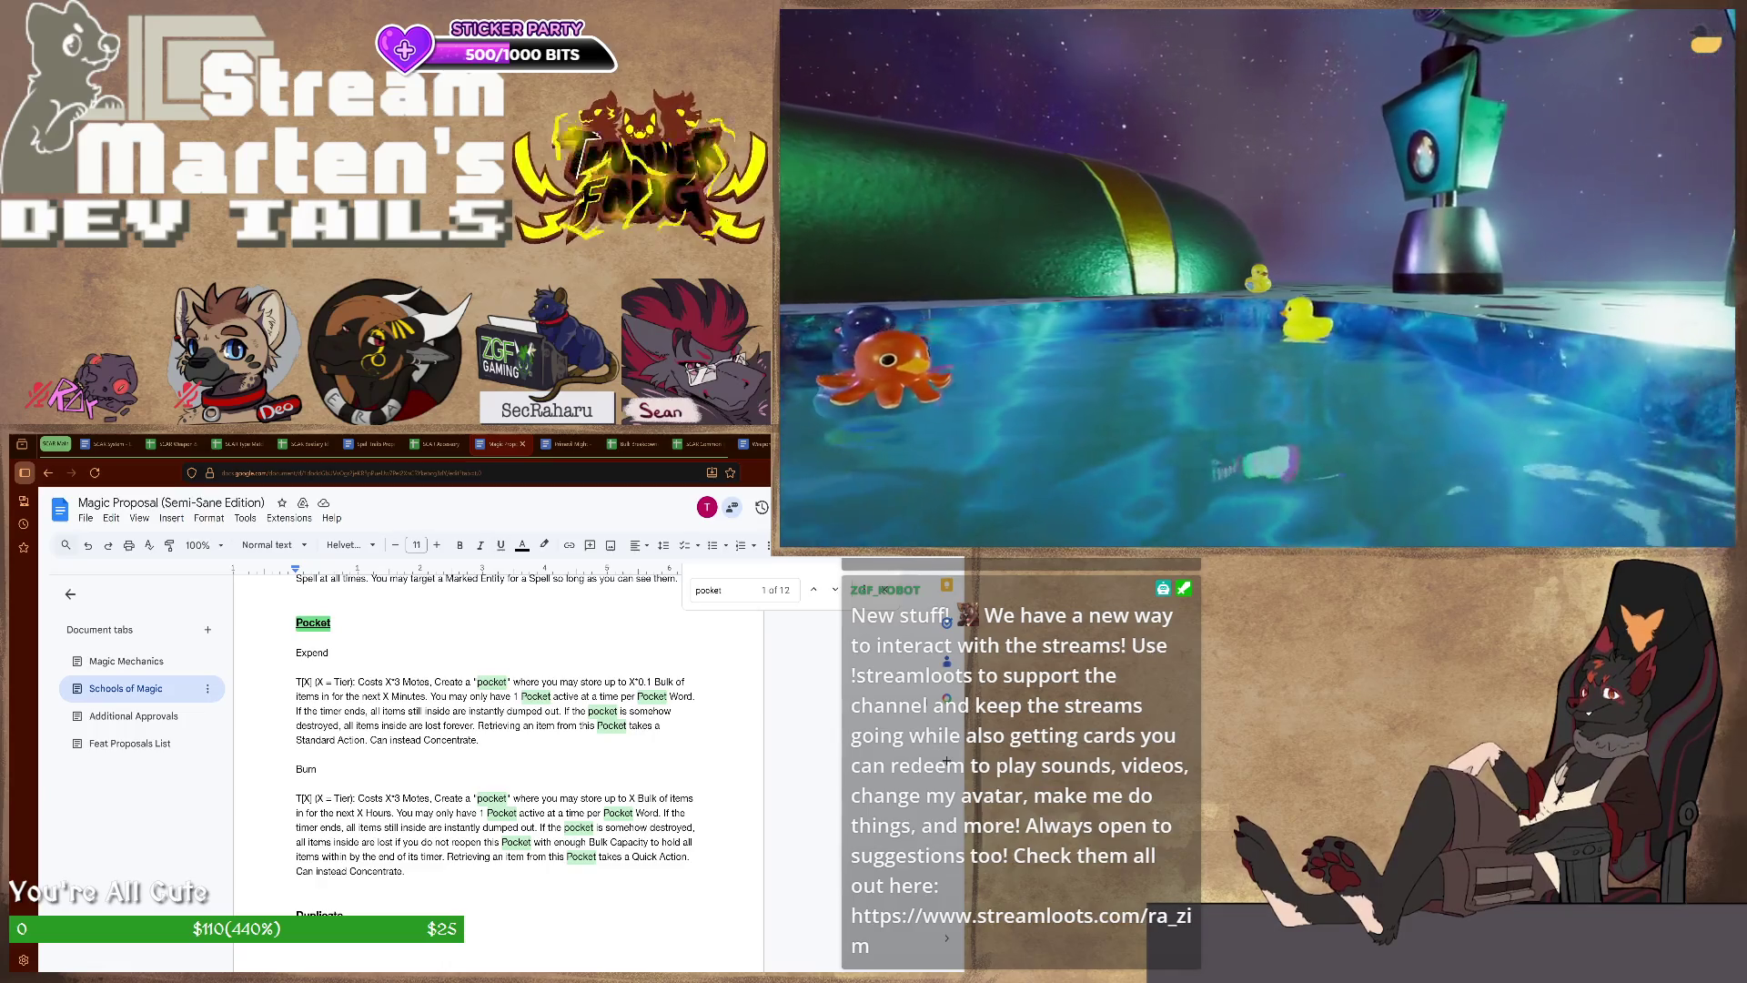
text(sh)
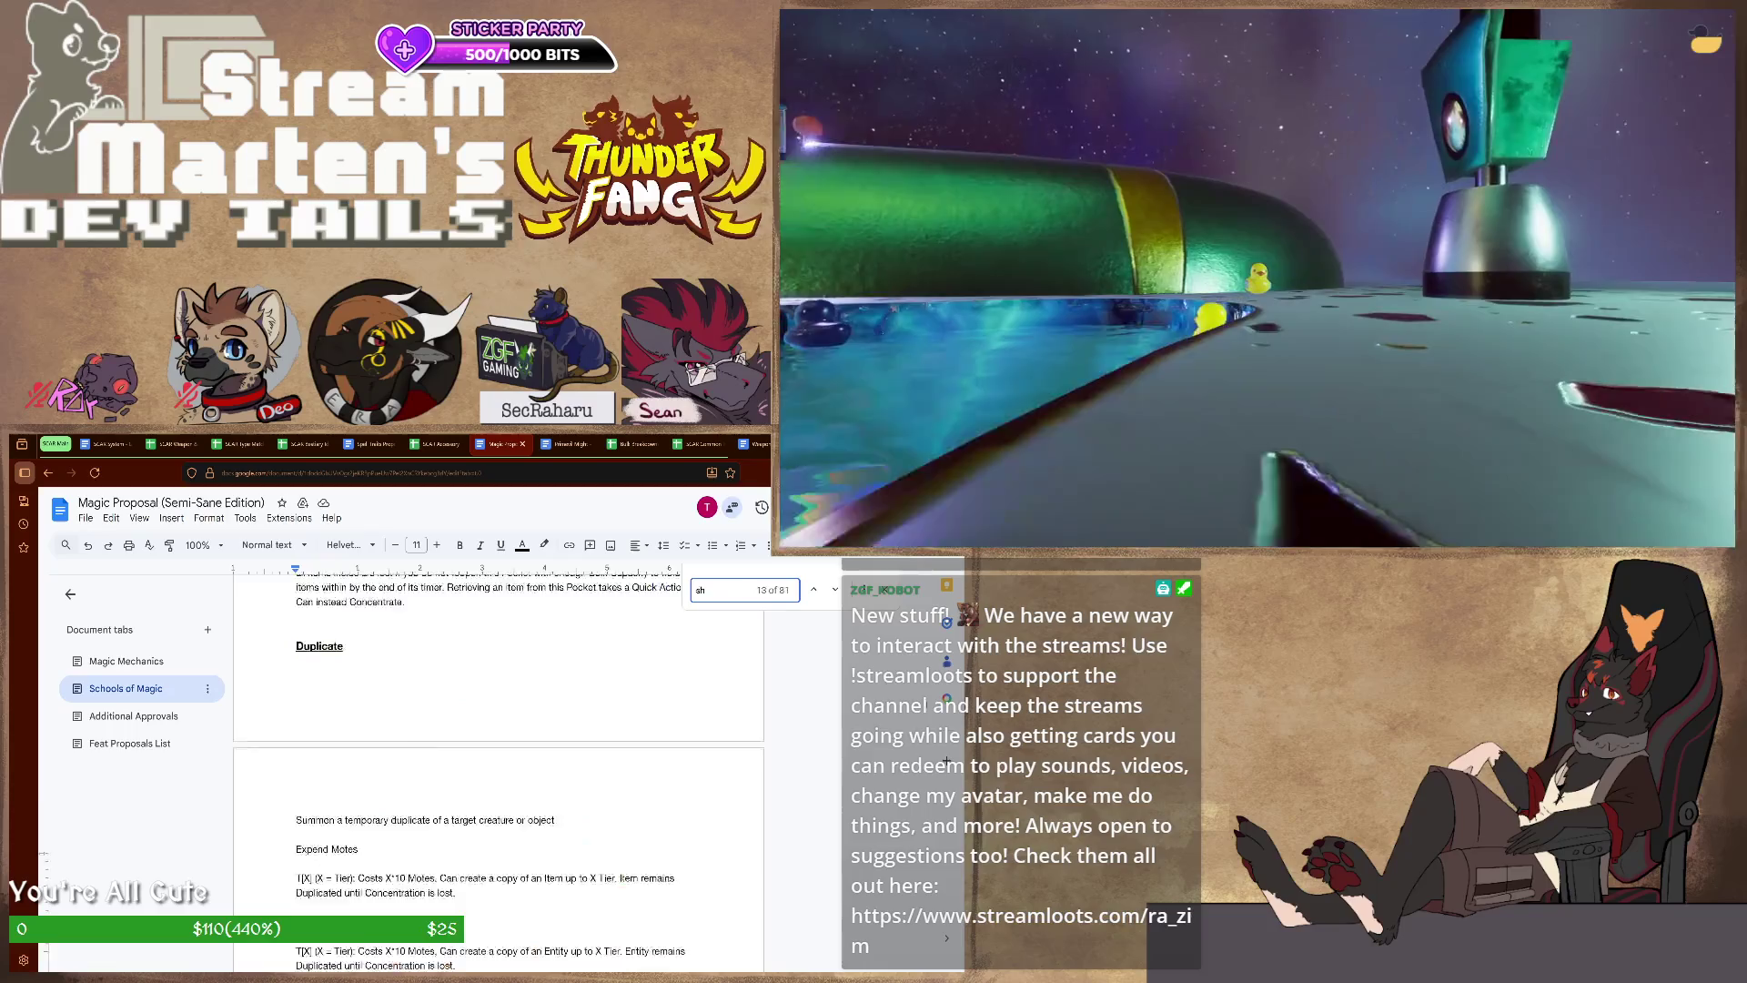
- Correct the search term to "shelter" and move to the Additional Approvals tab
text(elter)
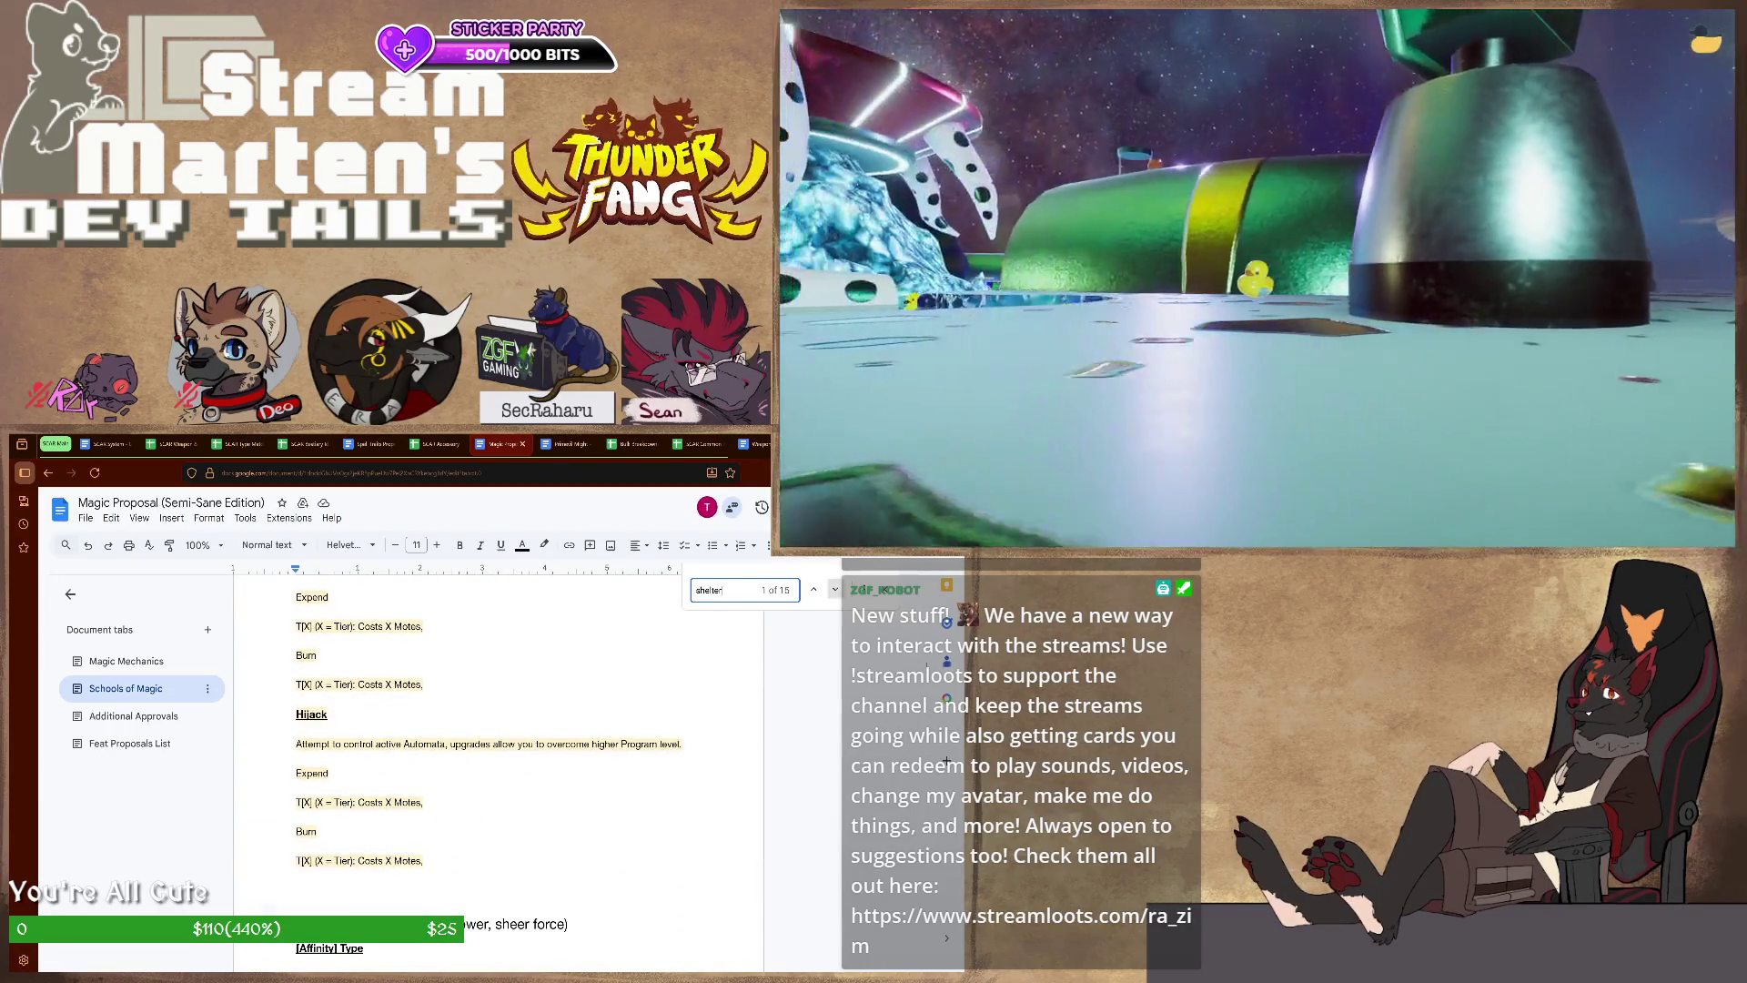
key(Return)
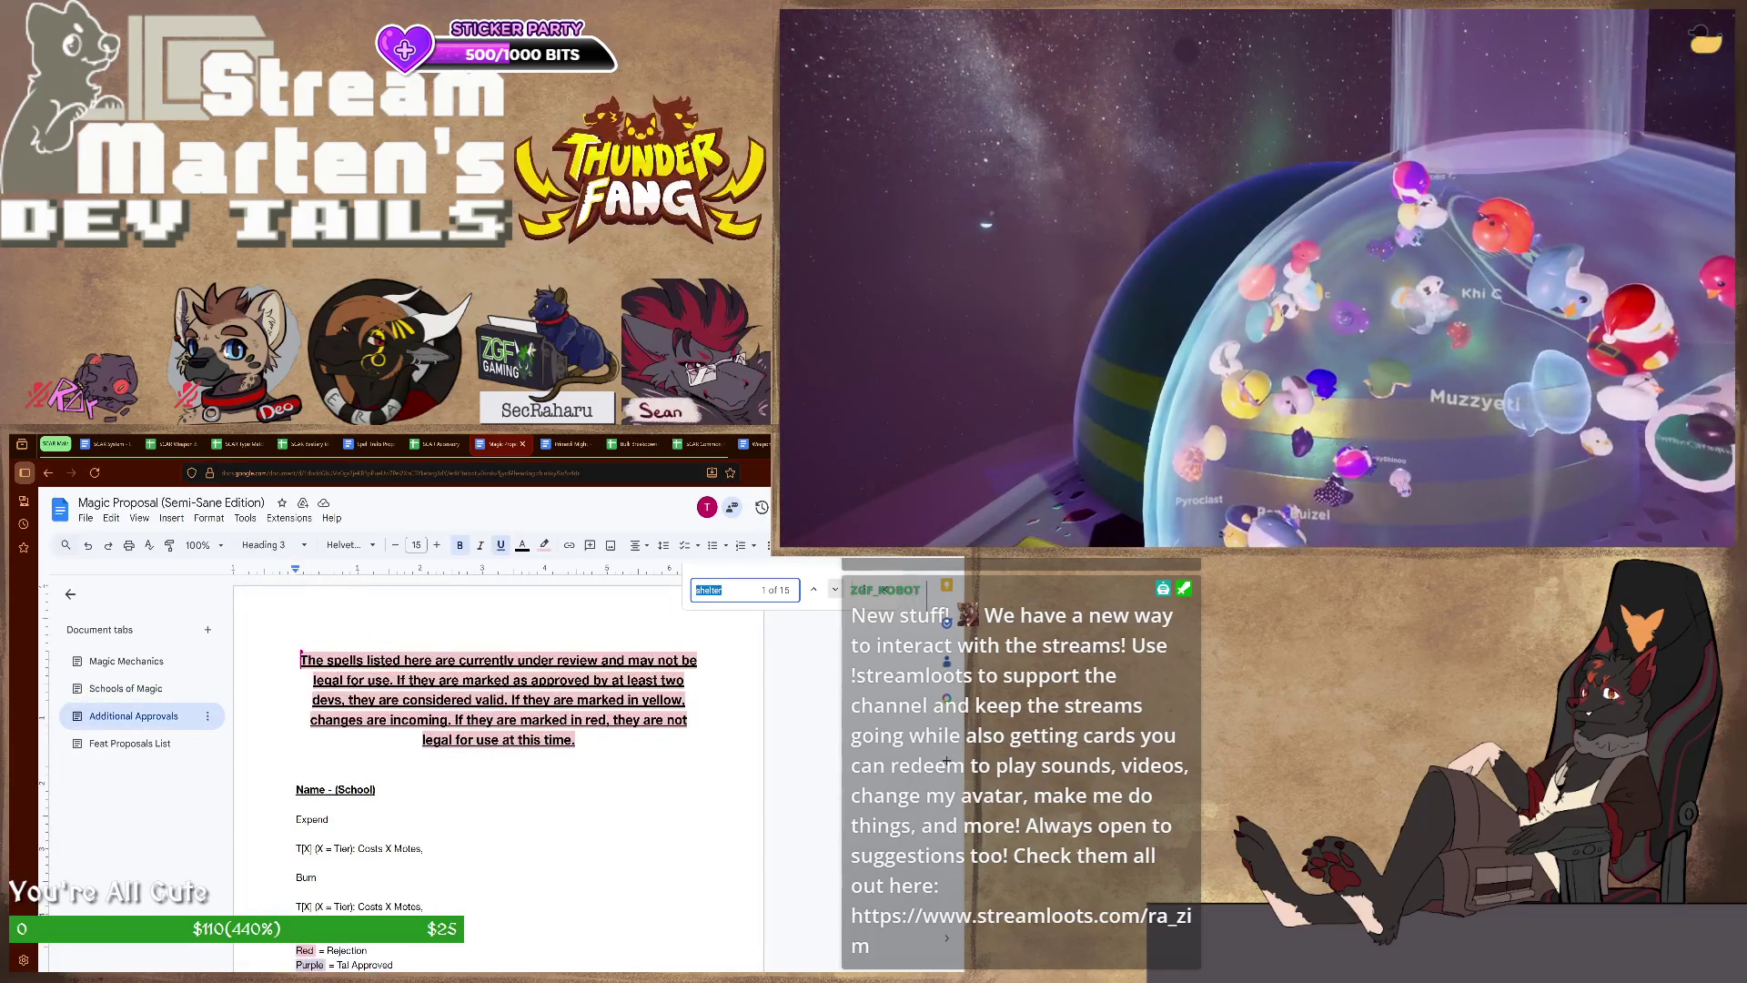
- Jump to the Shelter (Conjuration) match and end the search with it in view
key(Return)
scroll(498, 771, down, 2)
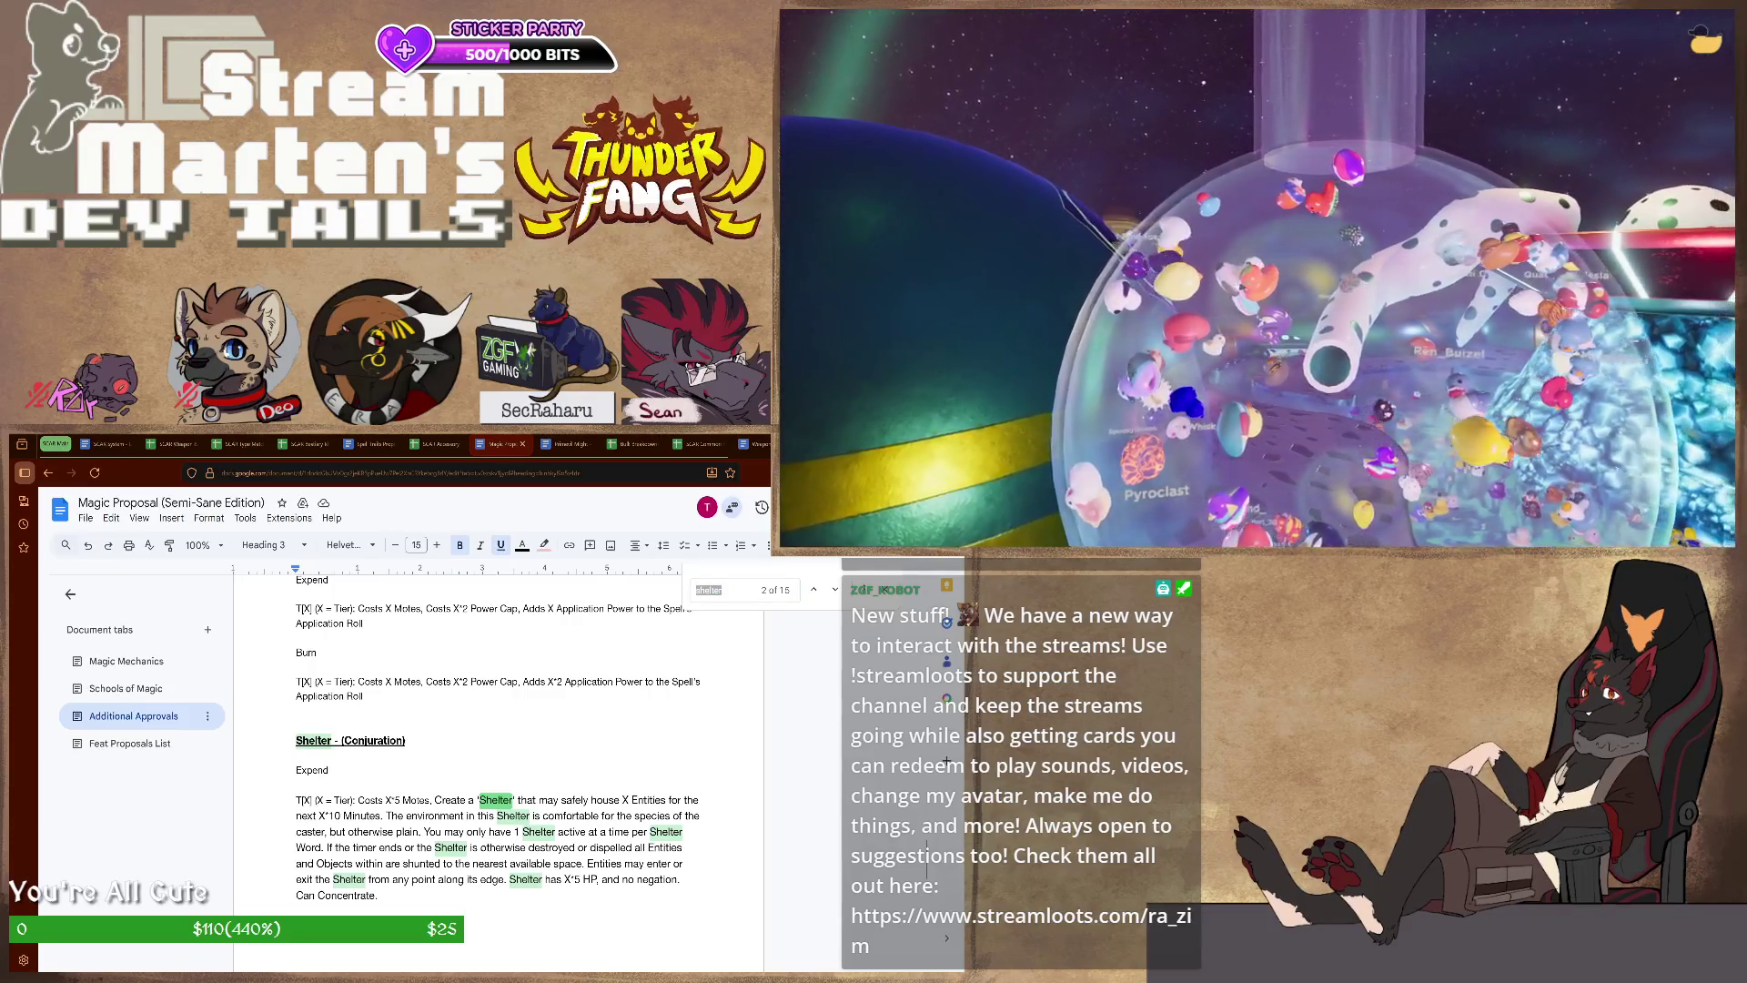
key(Escape)
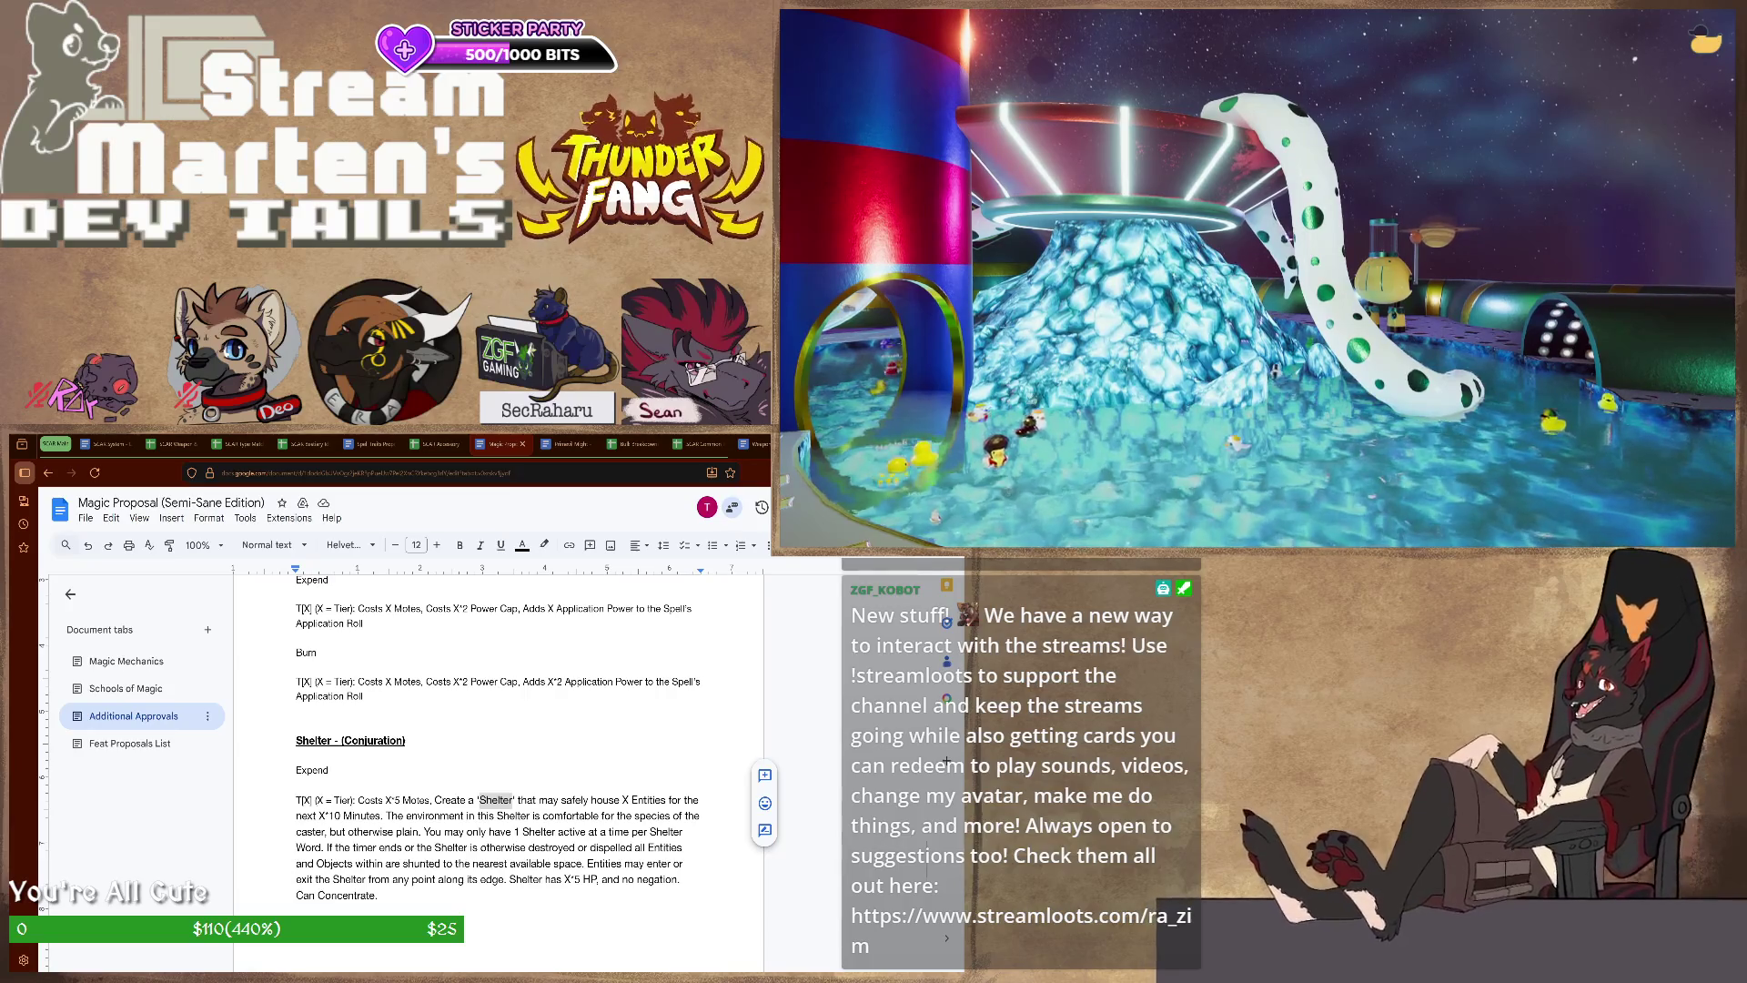
scroll(498, 751, down, 2)
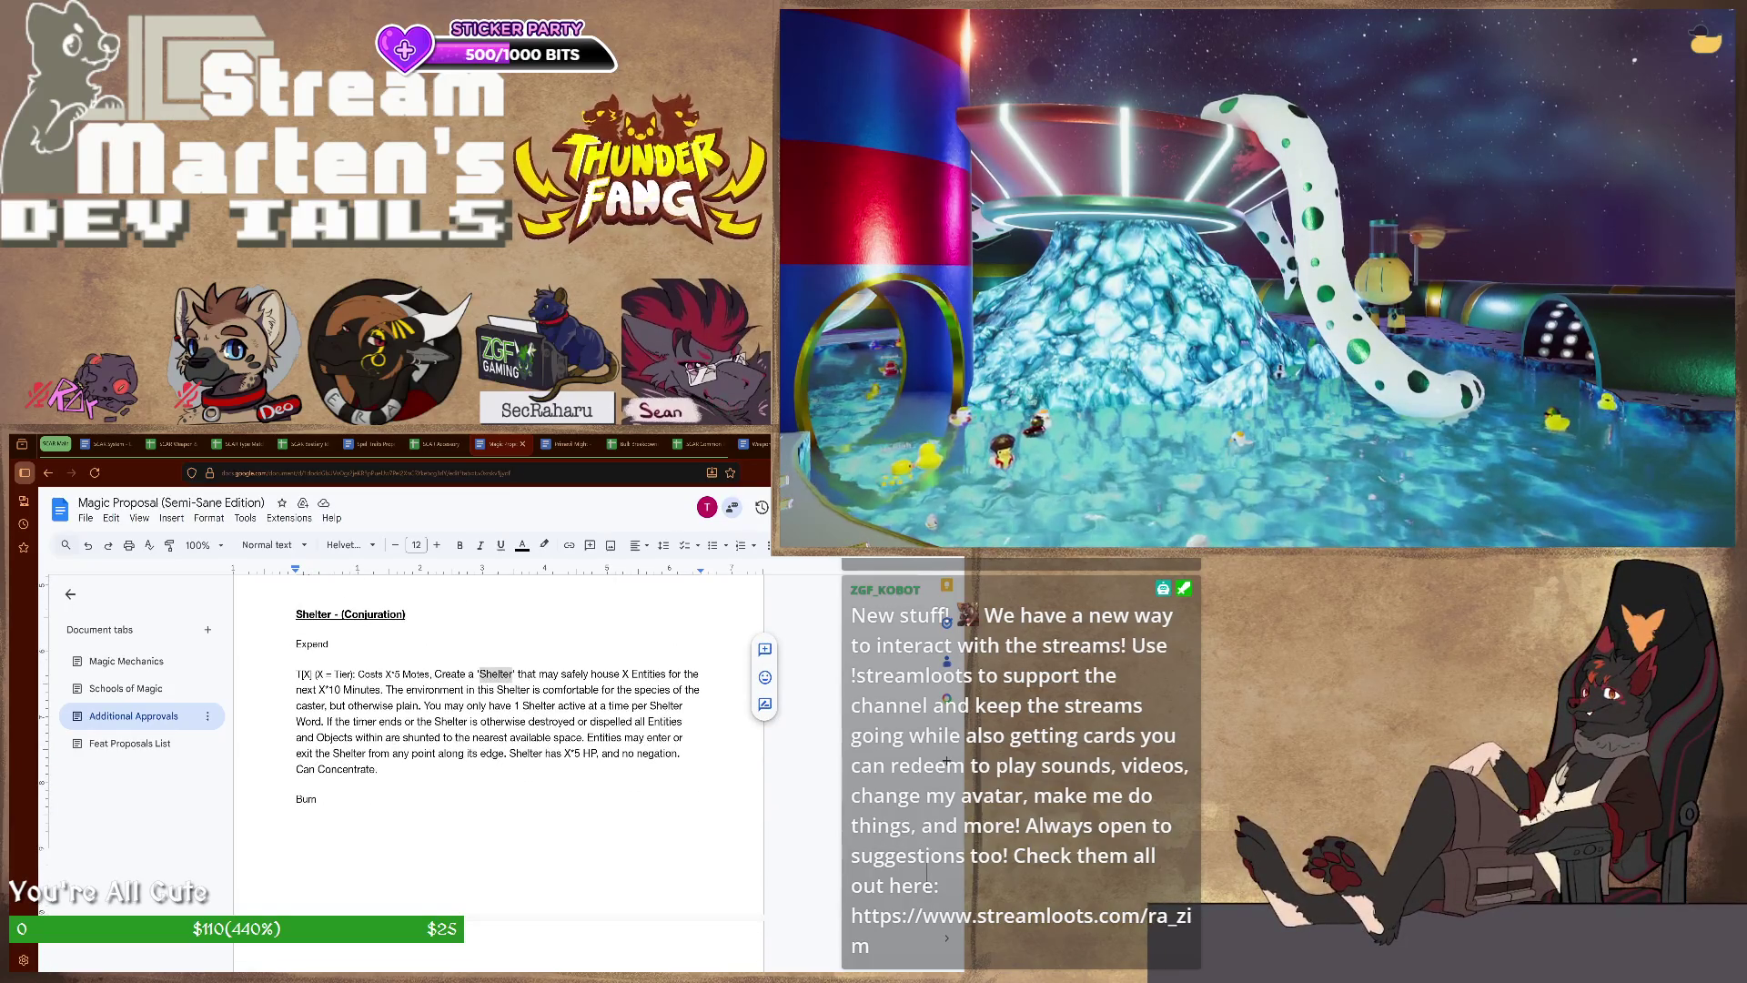
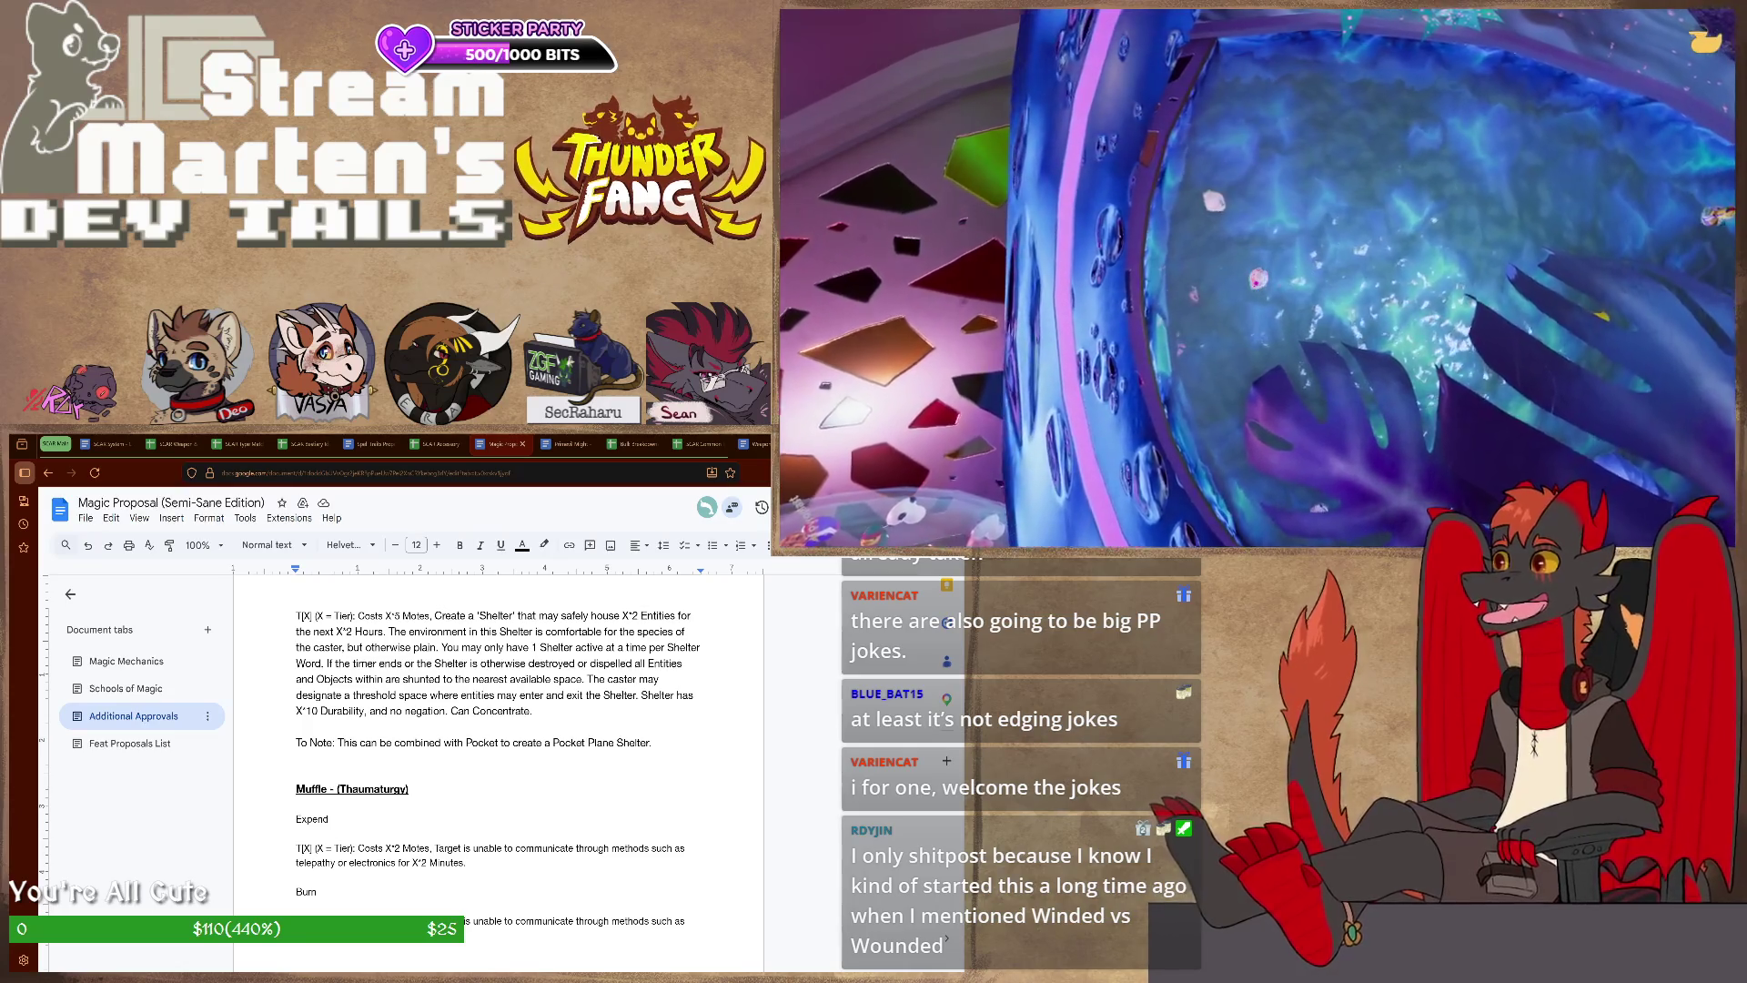
- Switch to the SCAR System rulebook and jump to its Ability Variation Traits section via the Document tabs sidebar
click(102, 444)
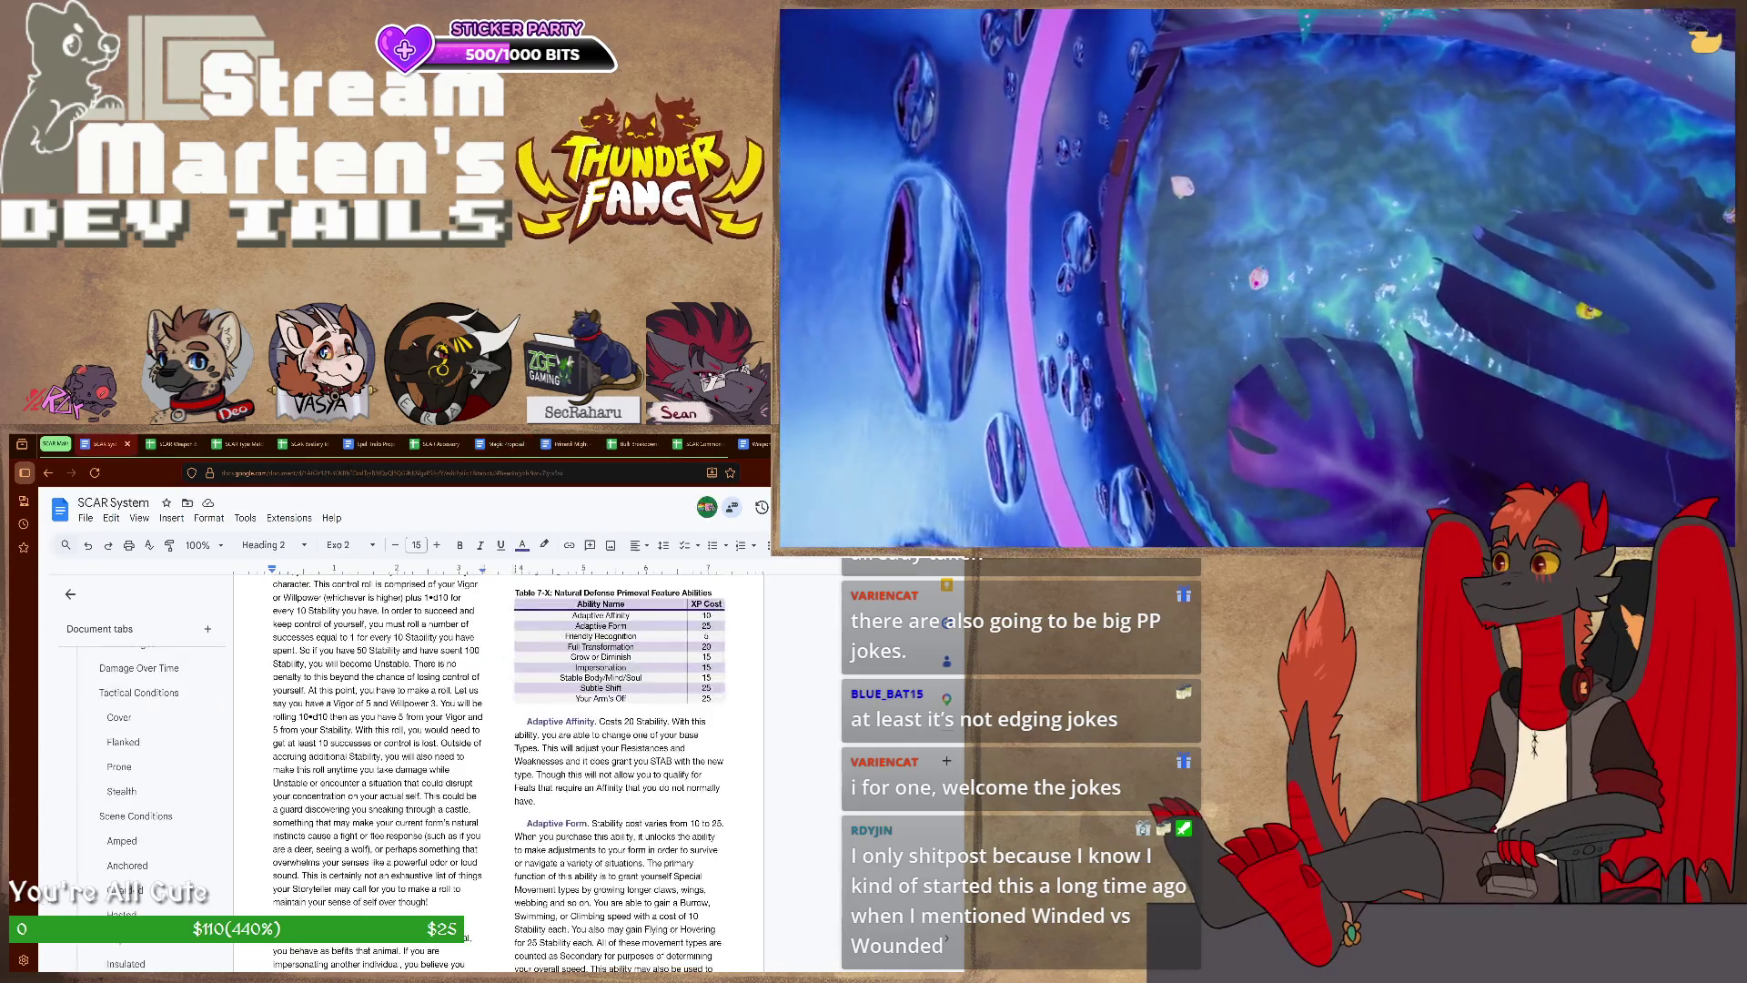
scroll(144, 791, down, 2)
scroll(143, 793, down, 2)
scroll(143, 792, down, 2)
scroll(143, 792, down, 2)
scroll(144, 791, down, 2)
scroll(144, 792, down, 2)
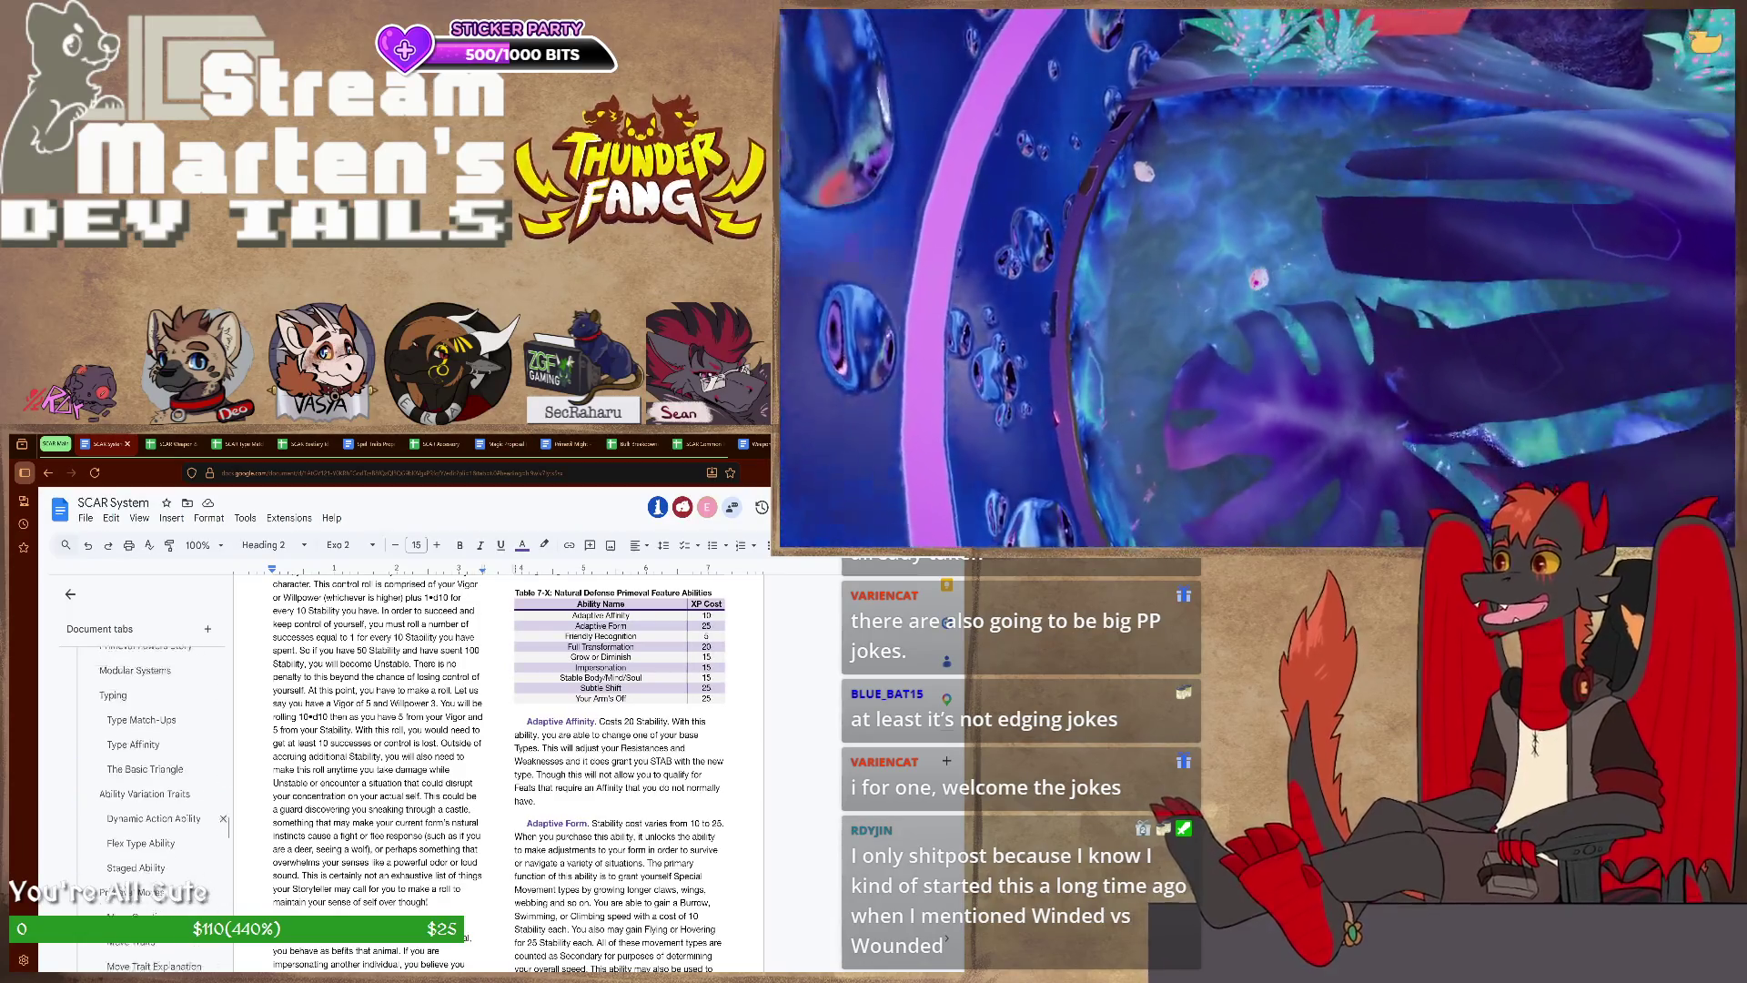
scroll(144, 792, down, 2)
click(143, 801)
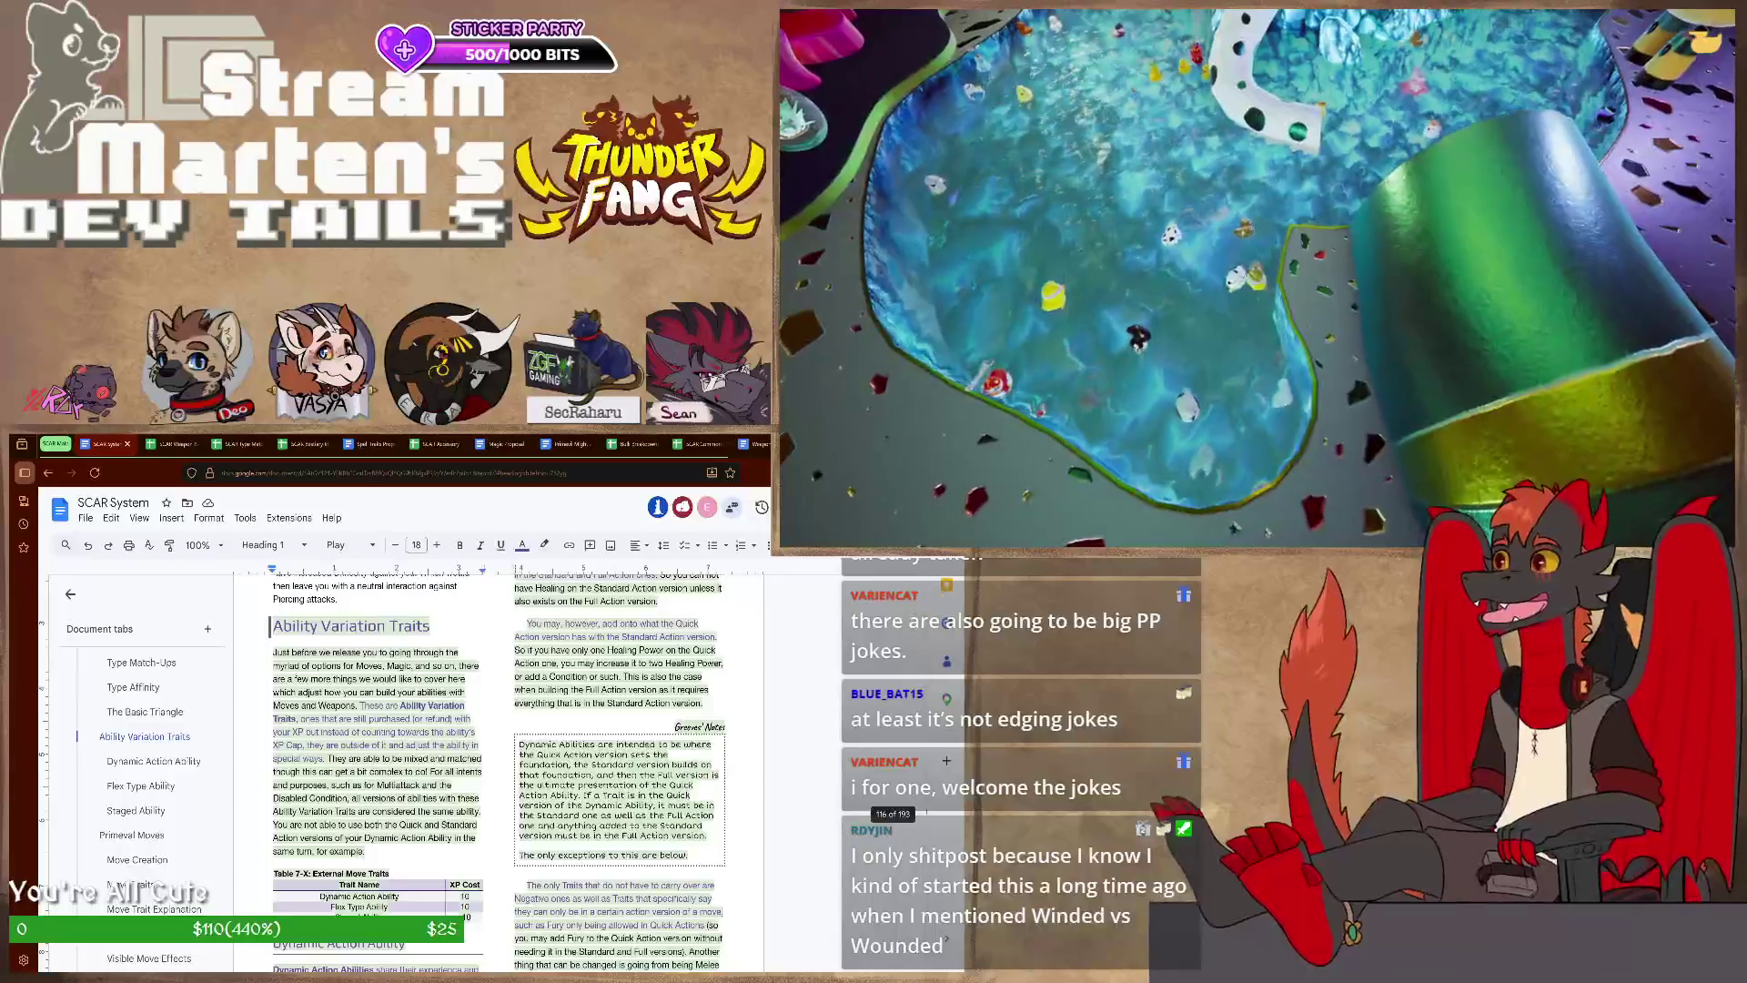